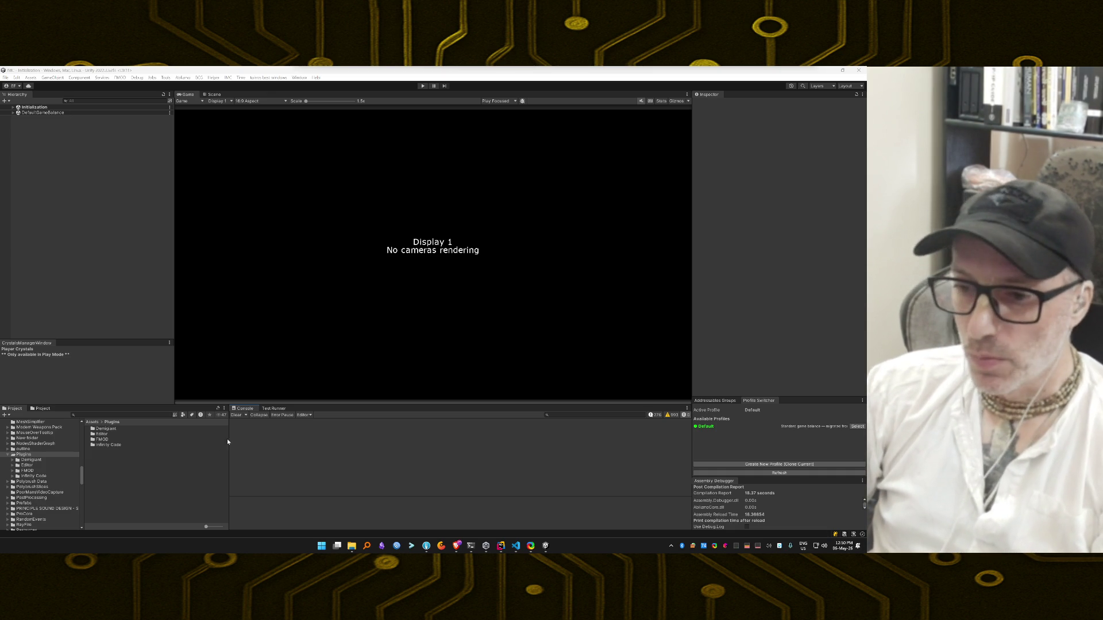
# Clear the earlier warnings and errors from the Unity Console
pyautogui.click(237, 415)
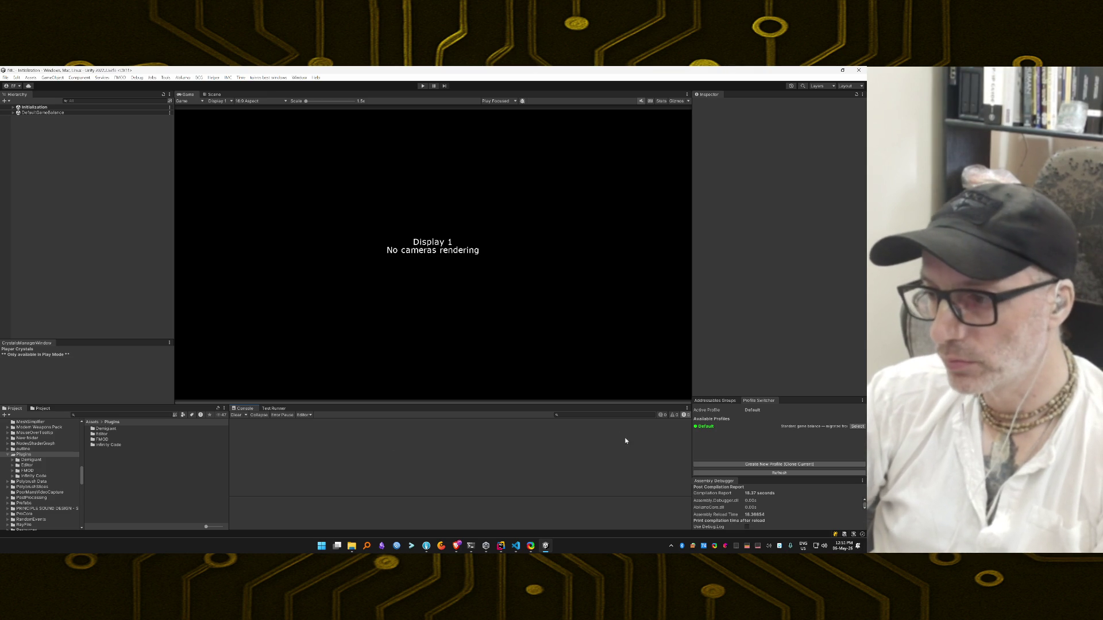
# Filter the Console to '[MAN-DIAG]' and enter Play mode to reach the Battle over Azmonite main menu
pyautogui.write('[MAN-DIAG]')
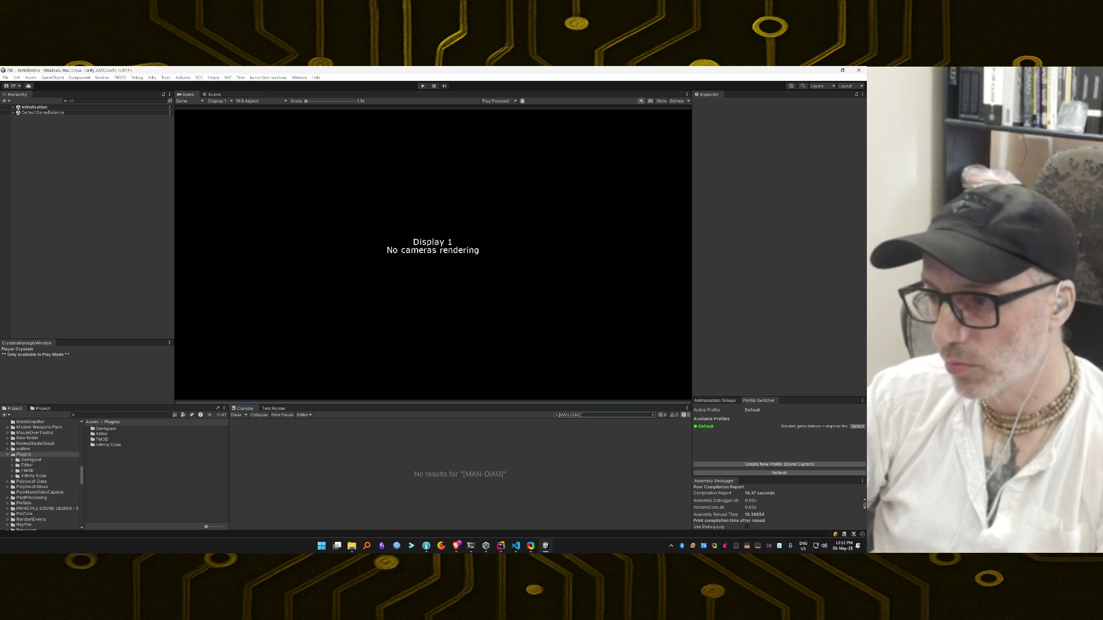
pyautogui.hotkey('ctrl', 'p')
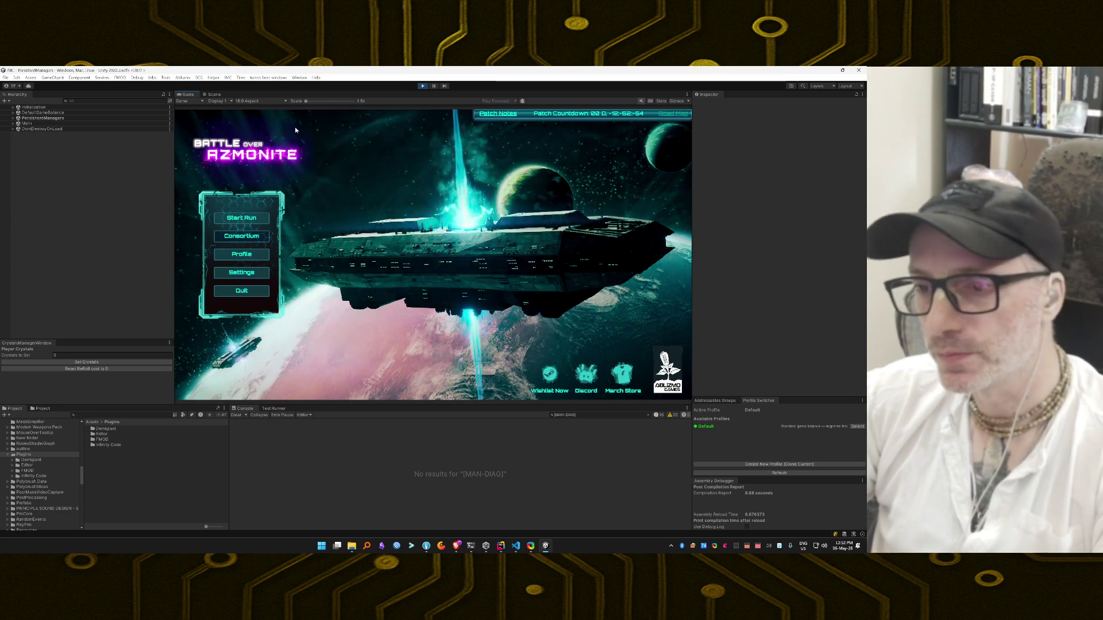
# Start a new run, check the first card's details, deploy the green mech, and launch from the hangar
pyautogui.click(260, 219)
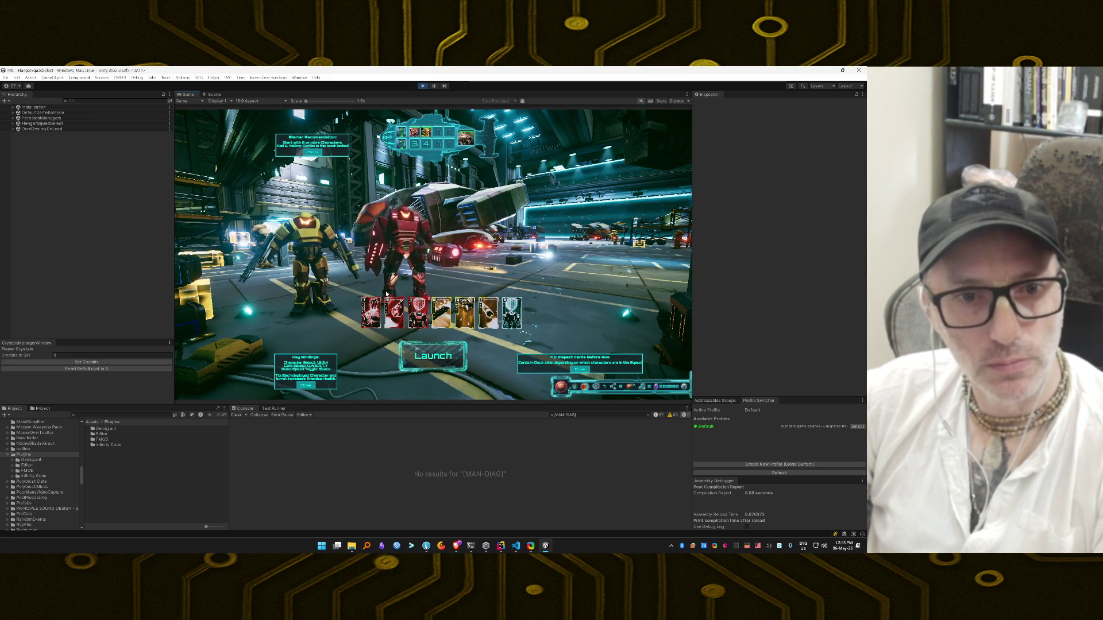
pyautogui.press('q')
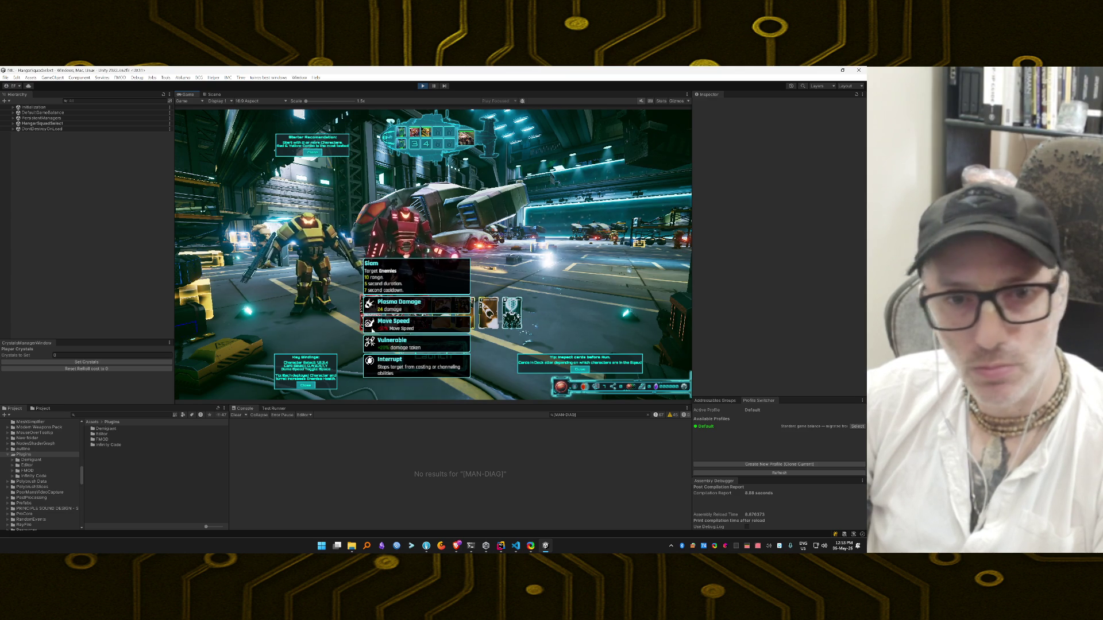
pyautogui.press('q')
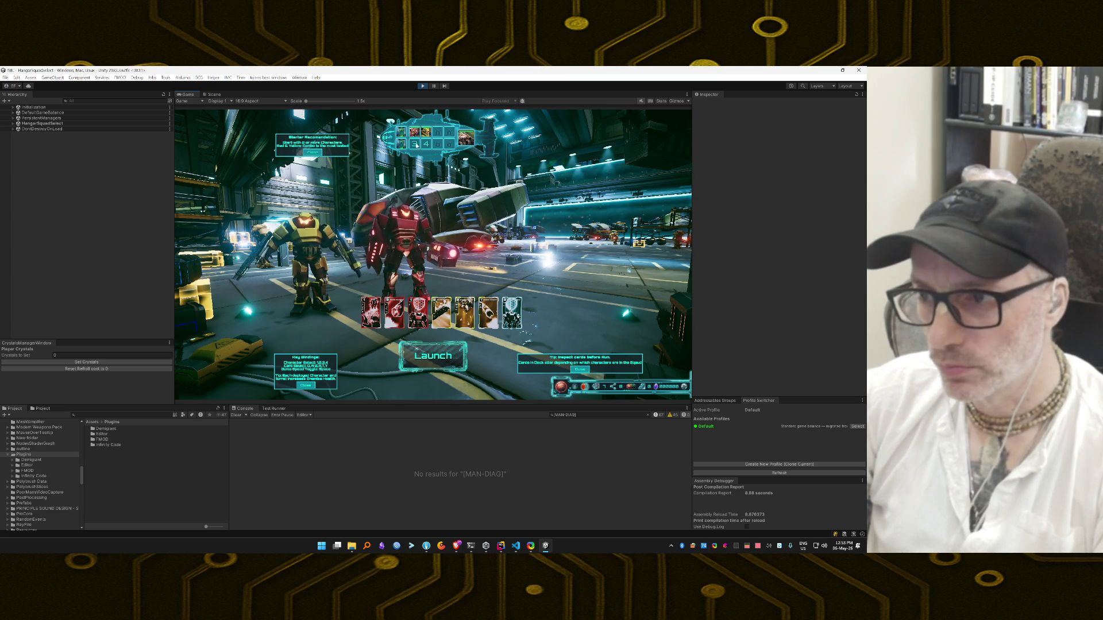
pyautogui.press('3')
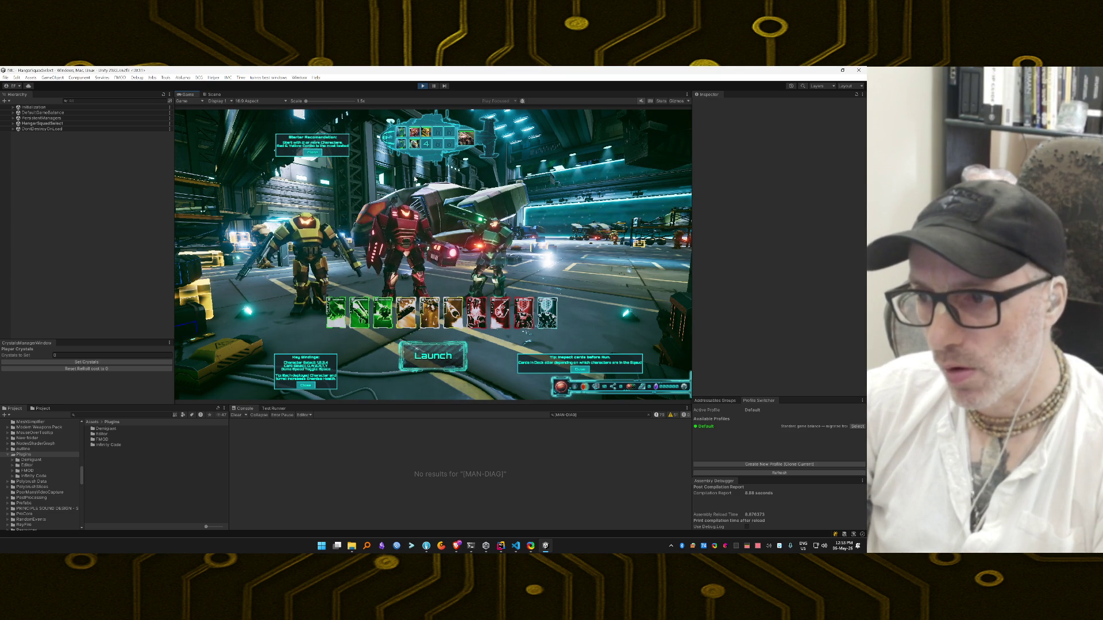
pyautogui.click(440, 353)
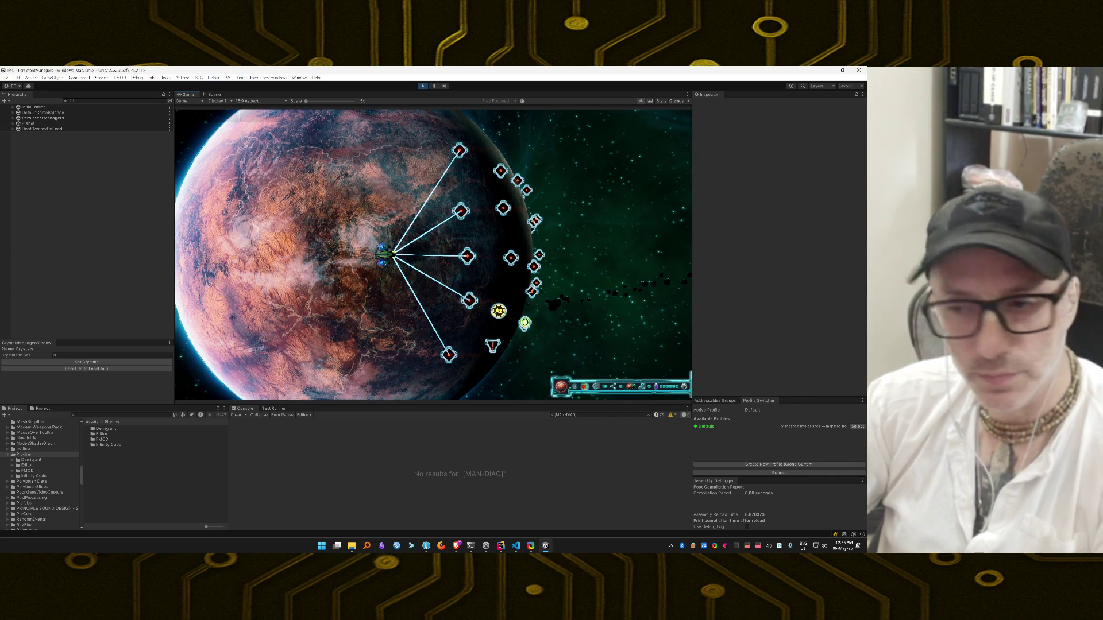
# Select the top planet-map node and teleport the squad into the desert canyon mission
pyautogui.moveTo(459, 150)
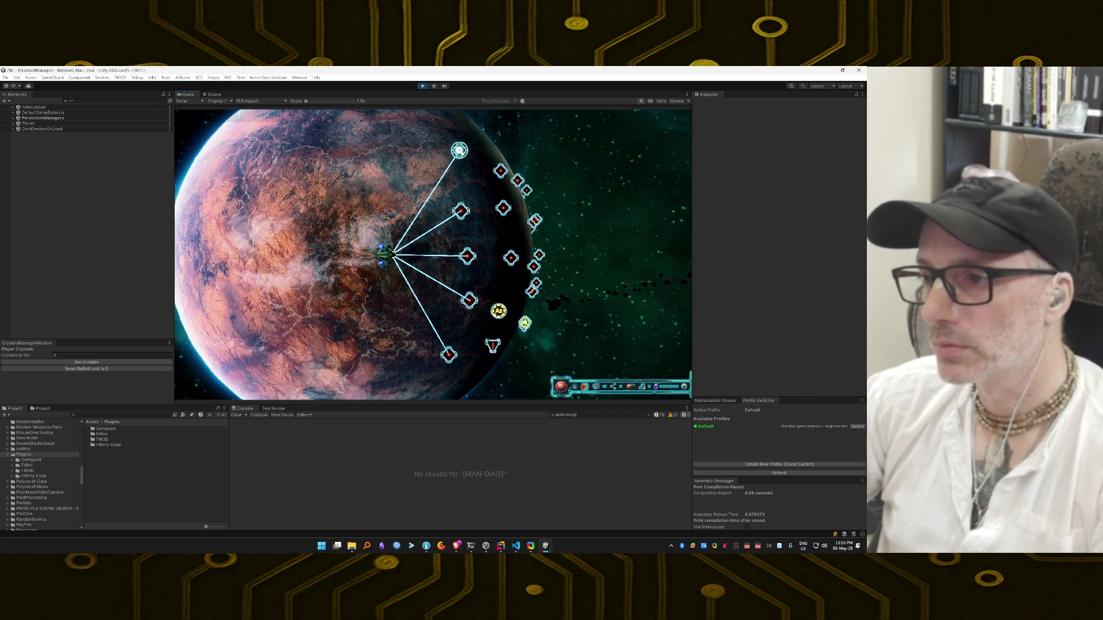
pyautogui.click(459, 150)
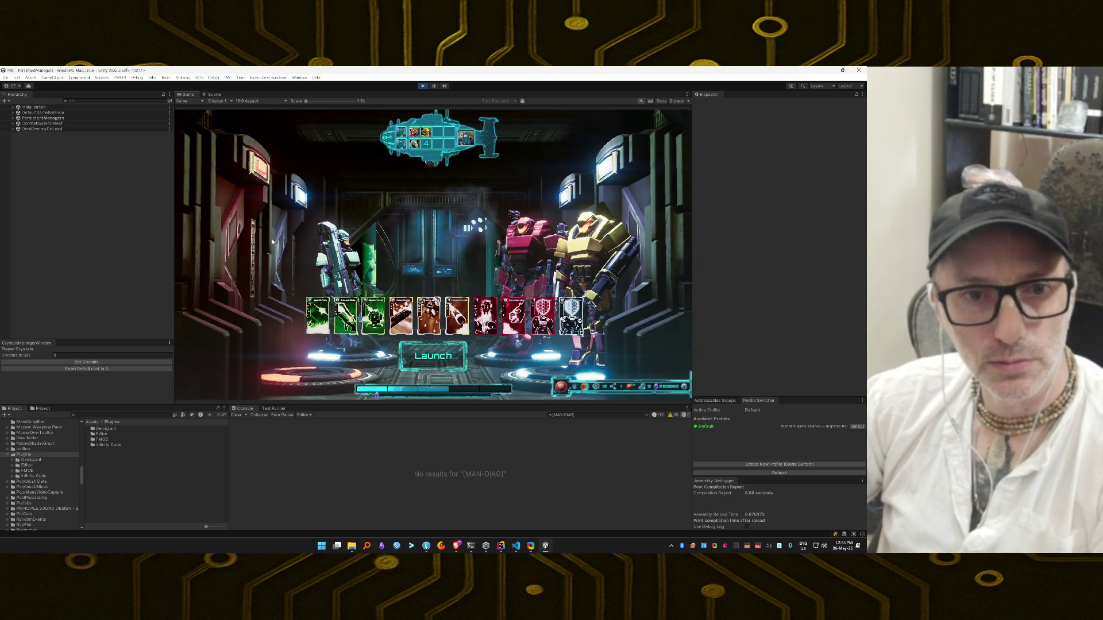
pyautogui.click(442, 360)
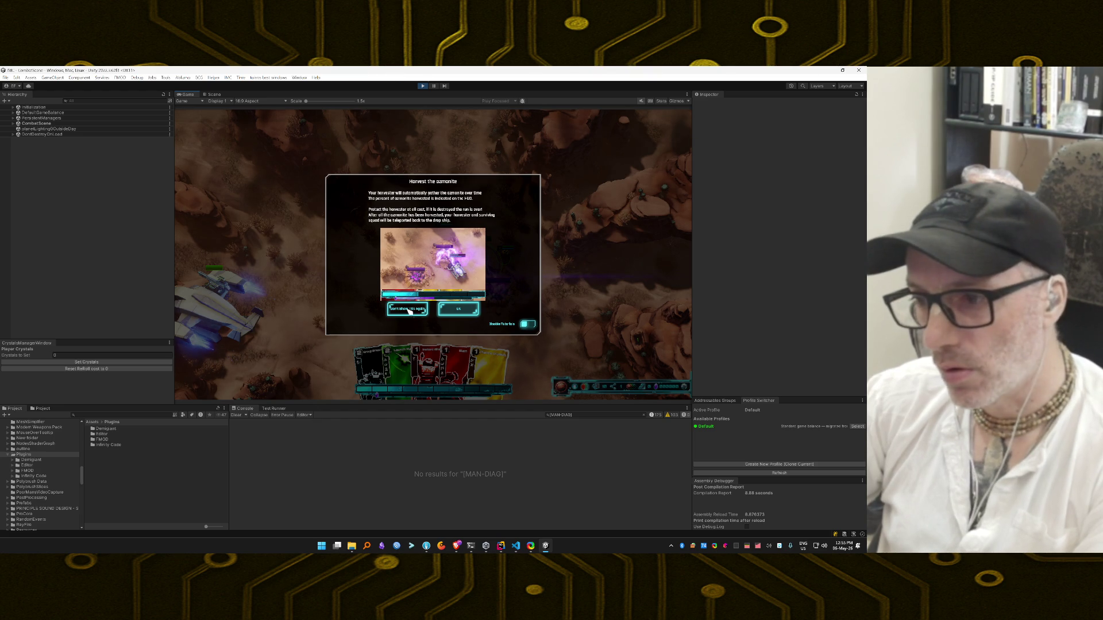
# Dismiss the Harvest the Azmonite and card-playing tutorials and open the debug cheat panel
pyautogui.click(409, 310)
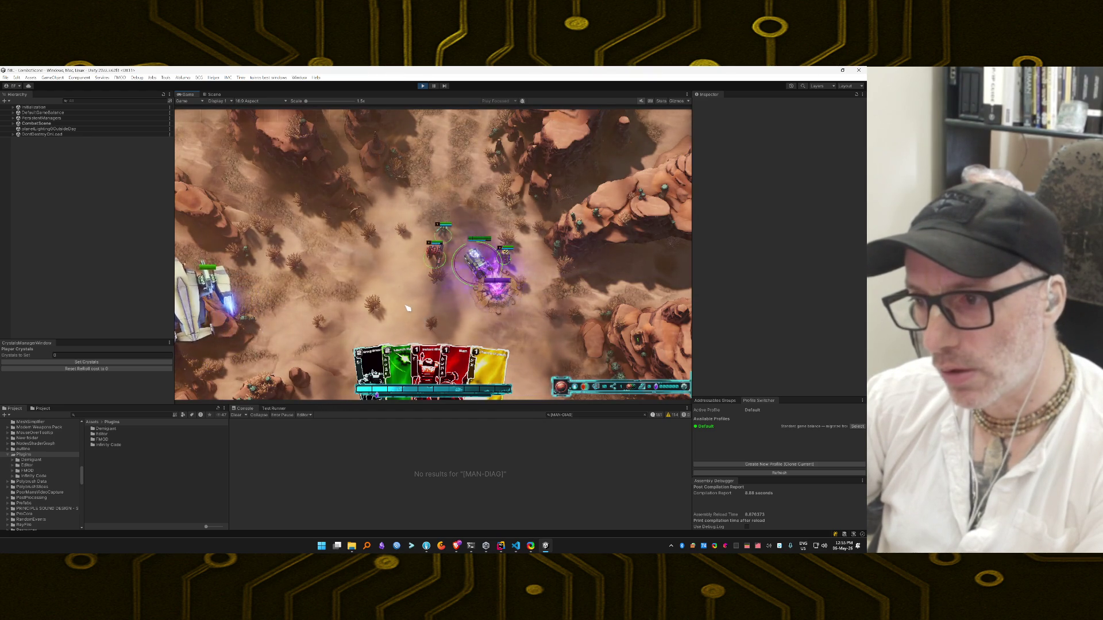
pyautogui.press('`')
pyautogui.click(406, 313)
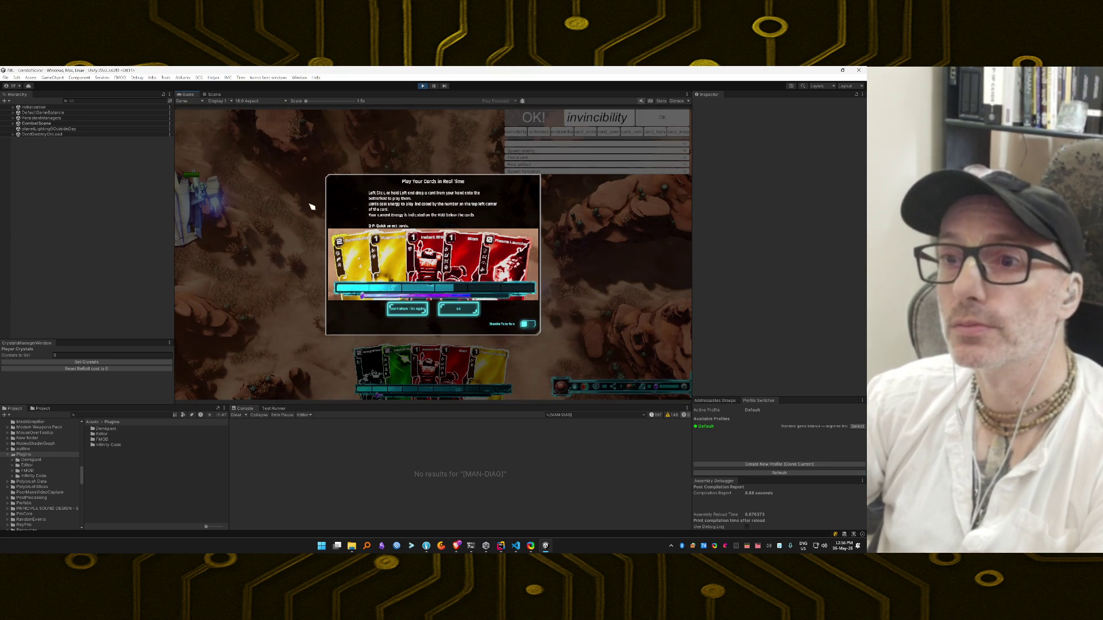
pyautogui.click(400, 308)
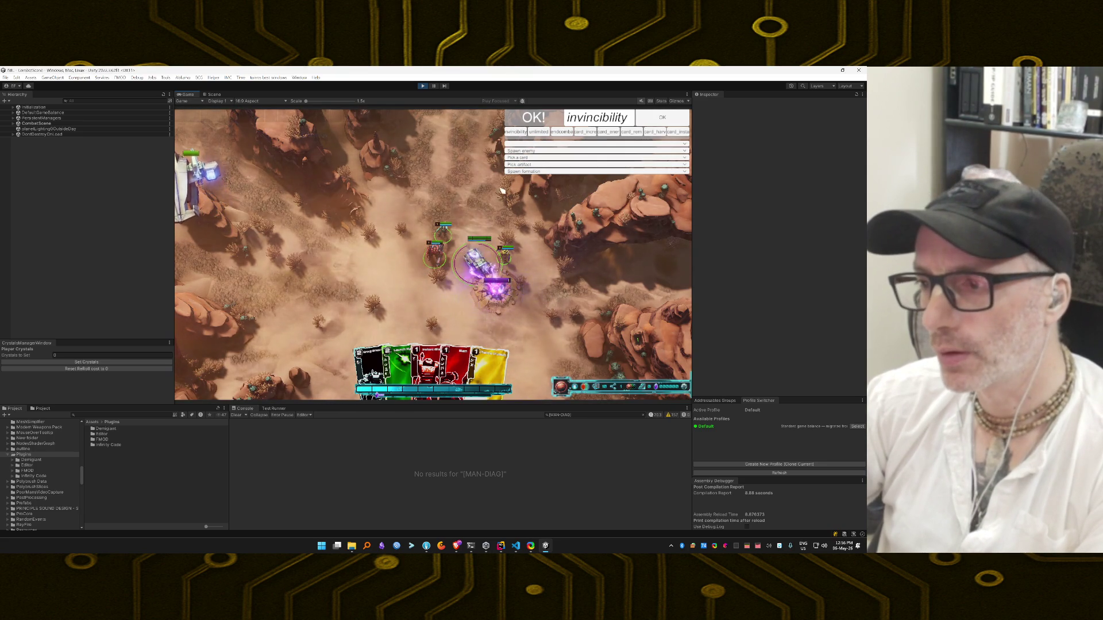
# Pick Manned Blaster from the cheat panel's card list, briefly checking Process Explorer before returning to the game
pyautogui.click(575, 158)
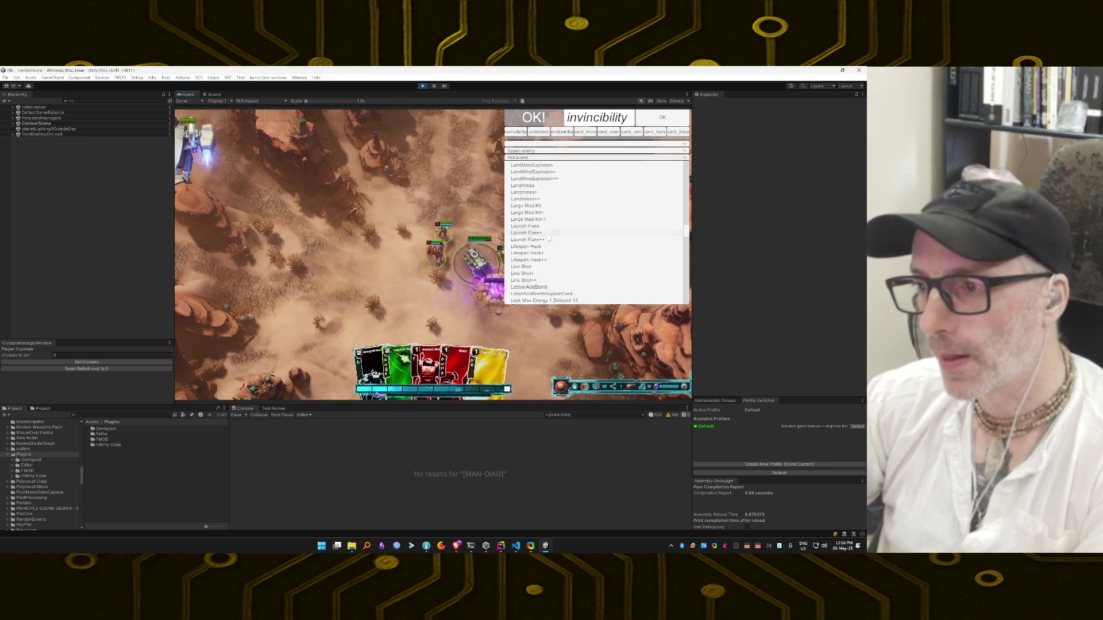
pyautogui.scroll(-10, 548, 236)
pyautogui.scroll(5, 550, 237)
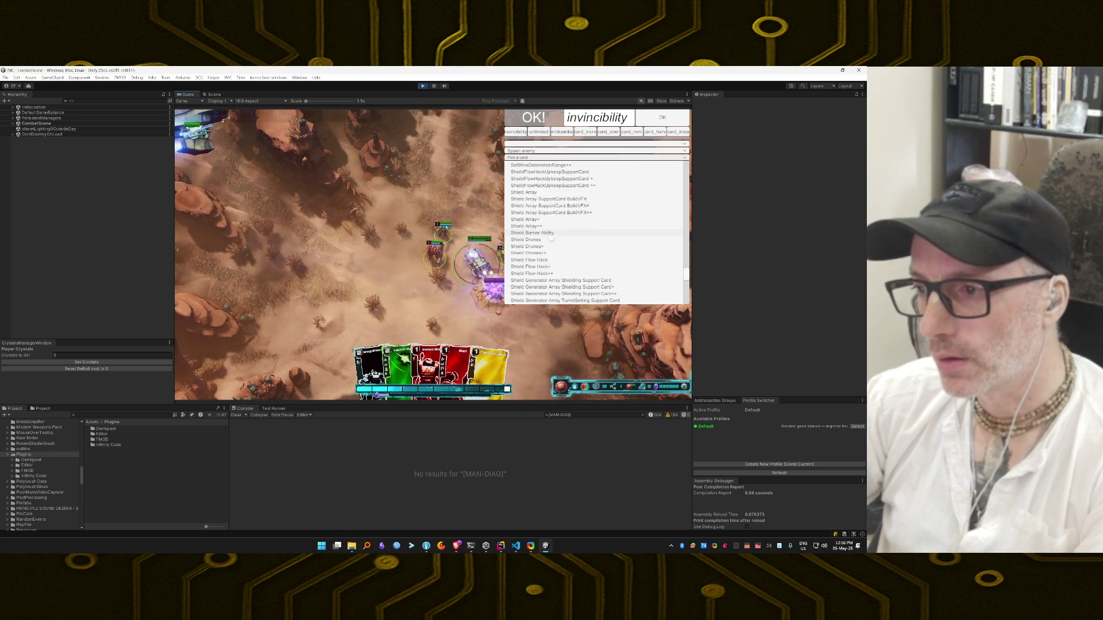
pyautogui.scroll(7, 551, 239)
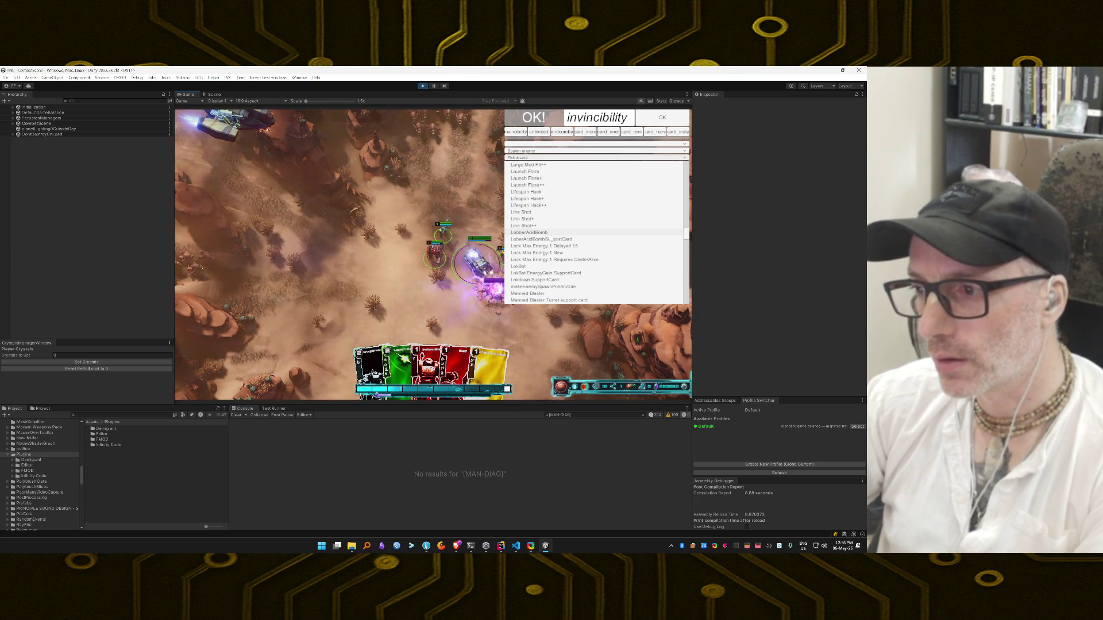
pyautogui.scroll(-7, 550, 237)
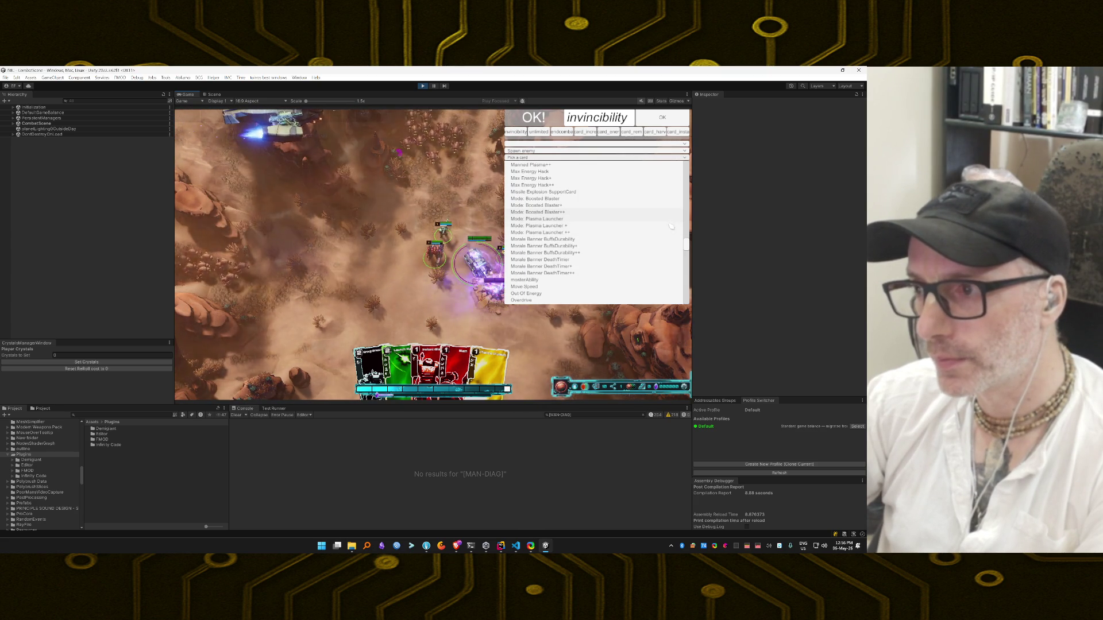
pyautogui.scroll(5, 586, 230)
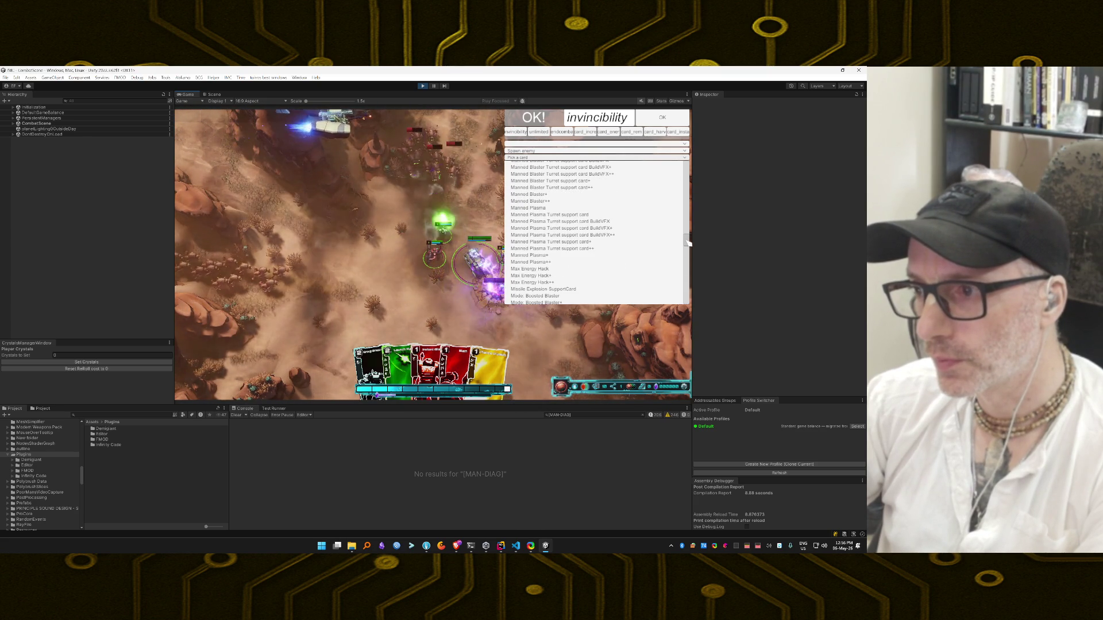
pyautogui.click(588, 208)
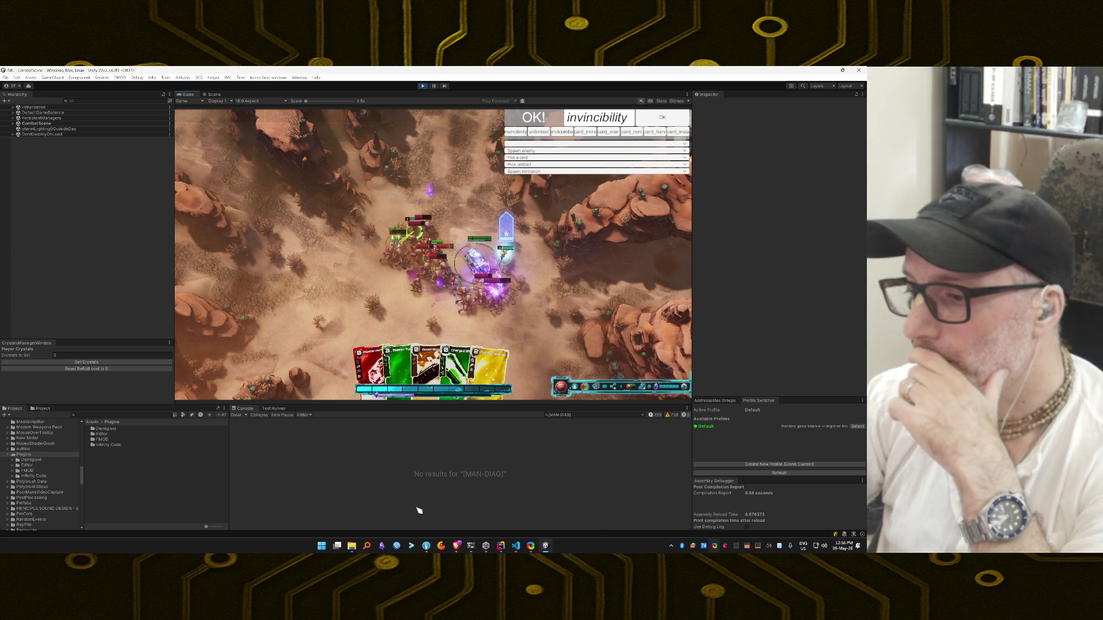
pyautogui.click(737, 547)
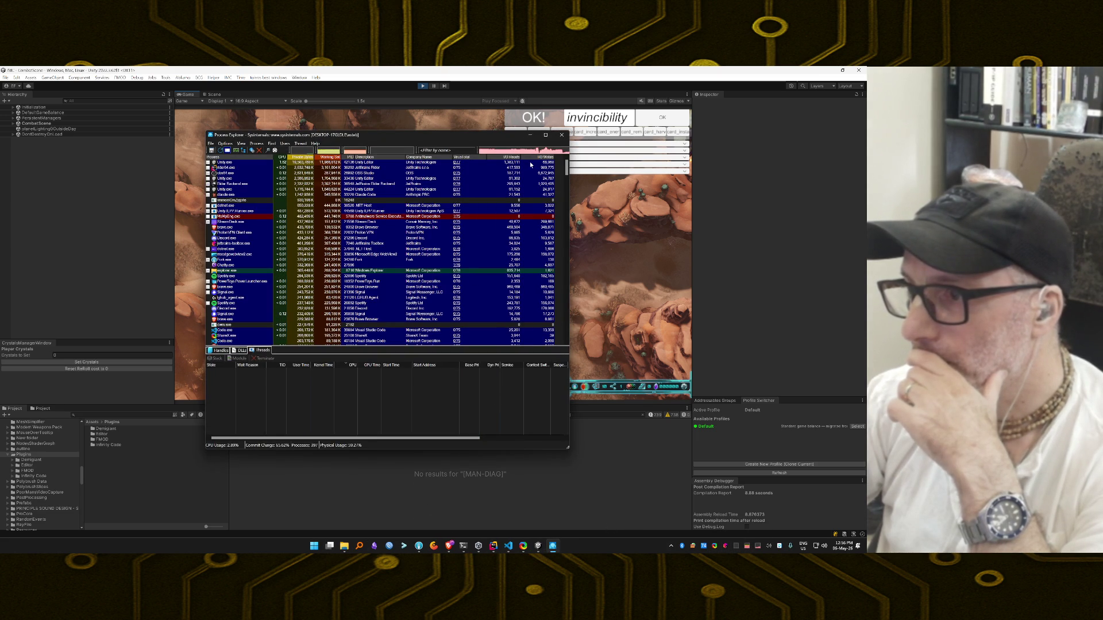
pyautogui.click(531, 136)
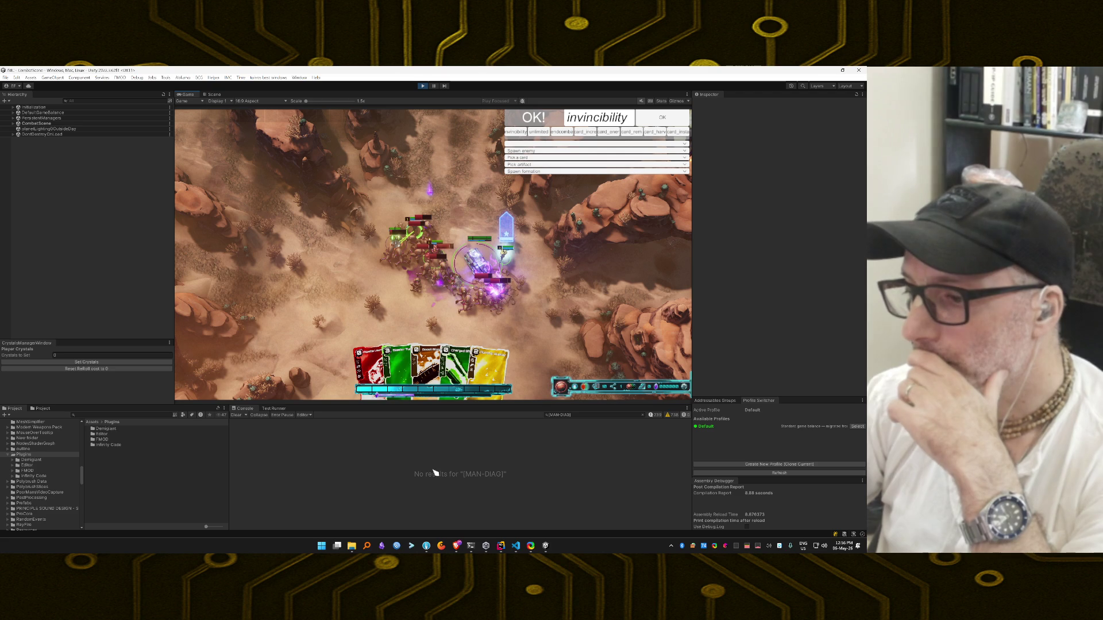
# Bring the Claude Code session with the [MAN-DIAG] logging plan forward, then switch to Process Explorer
pyautogui.click(471, 546)
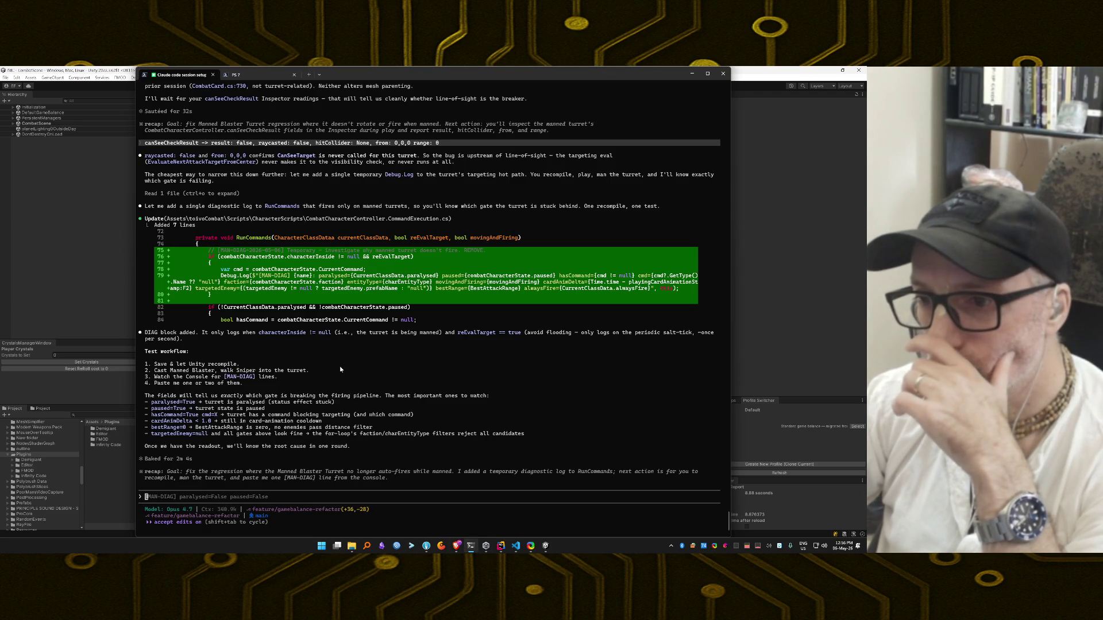
pyautogui.click(546, 546)
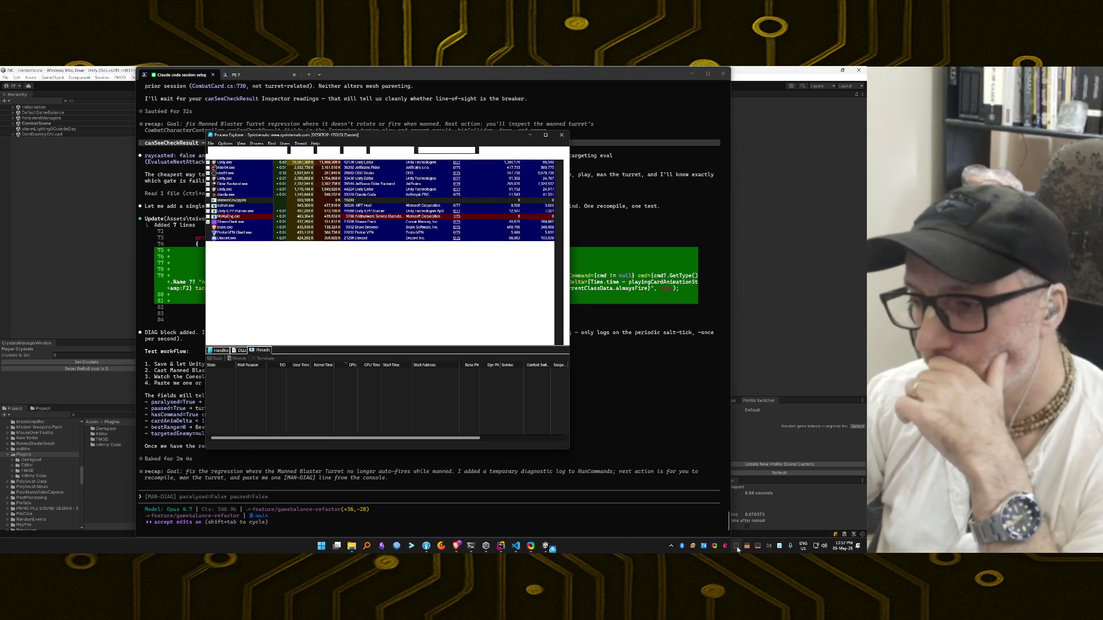
# Filter Process Explorer to 'Unity' and kill the Unity.exe editor process
pyautogui.write('Un')
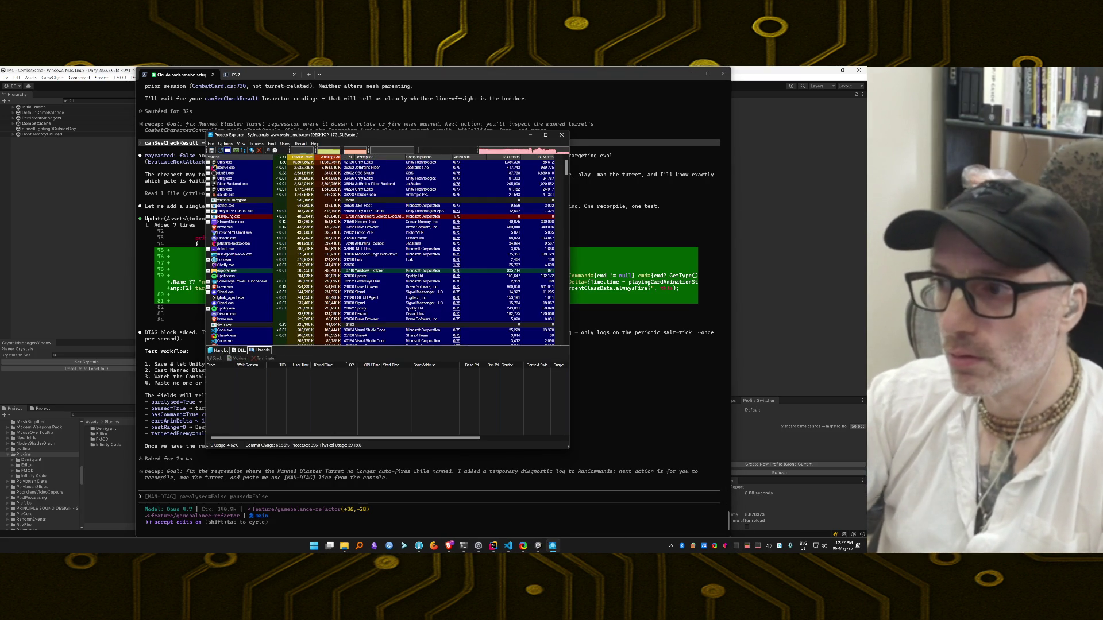
pyautogui.write('ity')
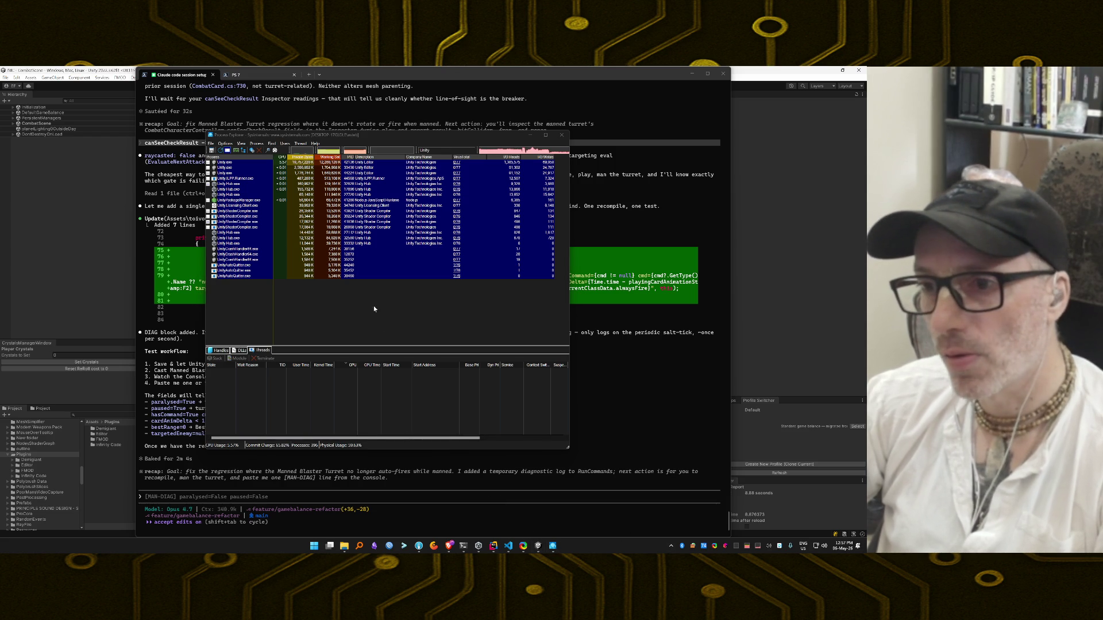
pyautogui.click(231, 163)
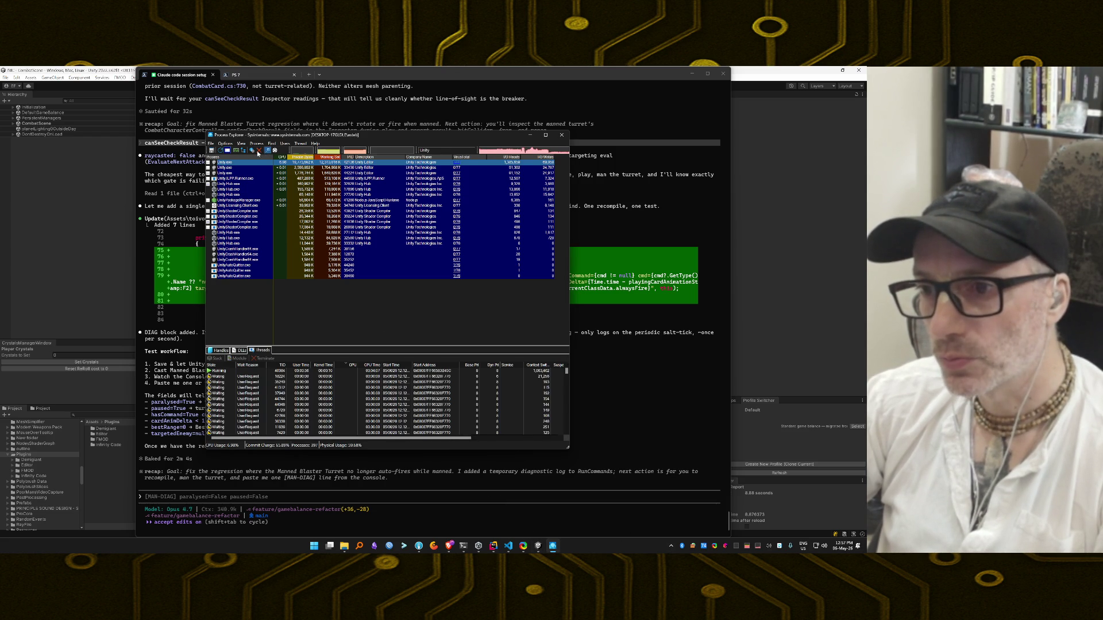
pyautogui.click(258, 150)
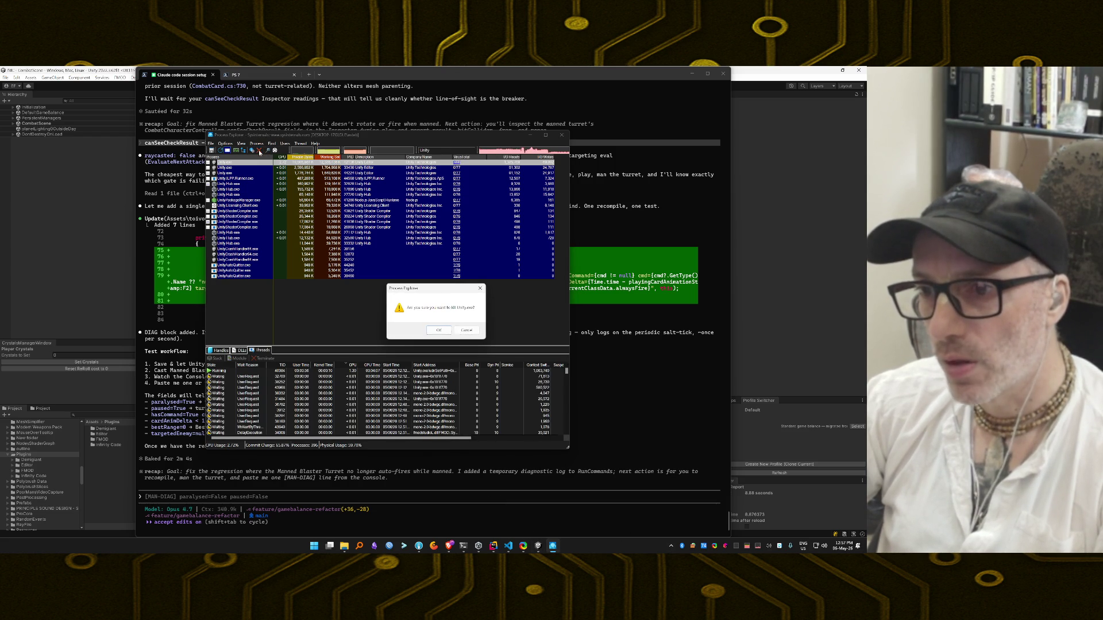
pyautogui.click(438, 331)
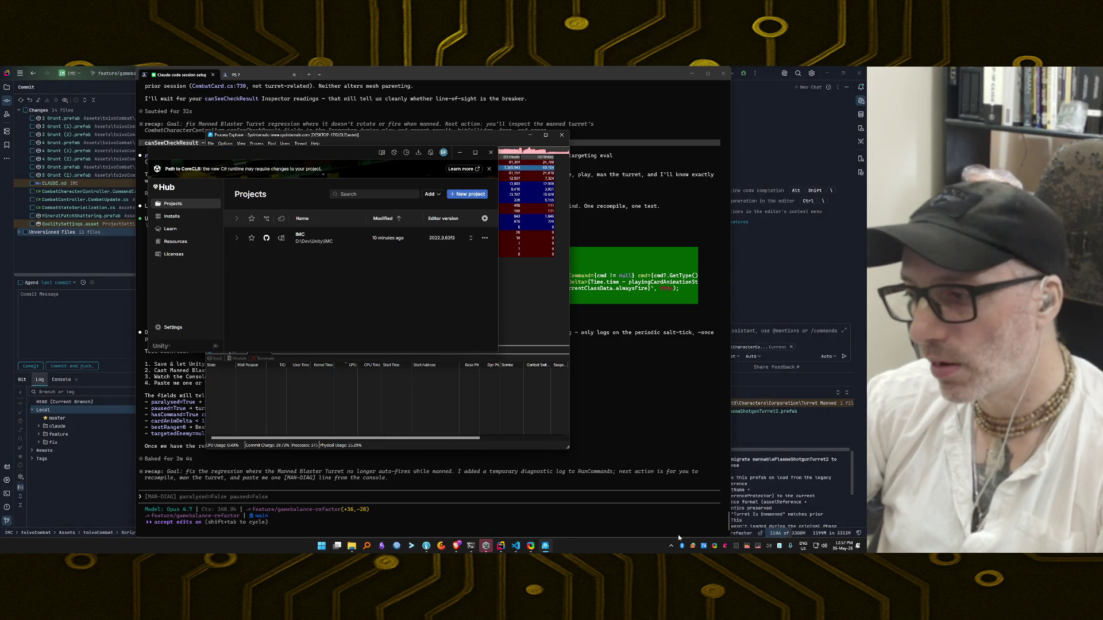
# Close and quit Unity Hub from the system tray, then clear Process Explorer's 'Unity' filter
pyautogui.click(737, 547)
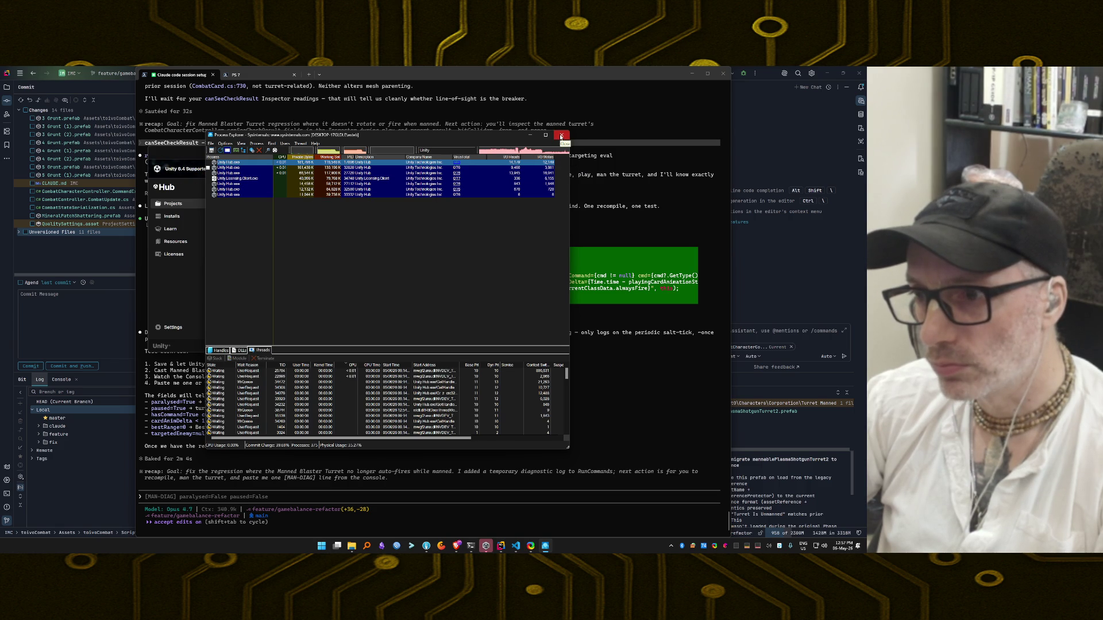
pyautogui.click(670, 546)
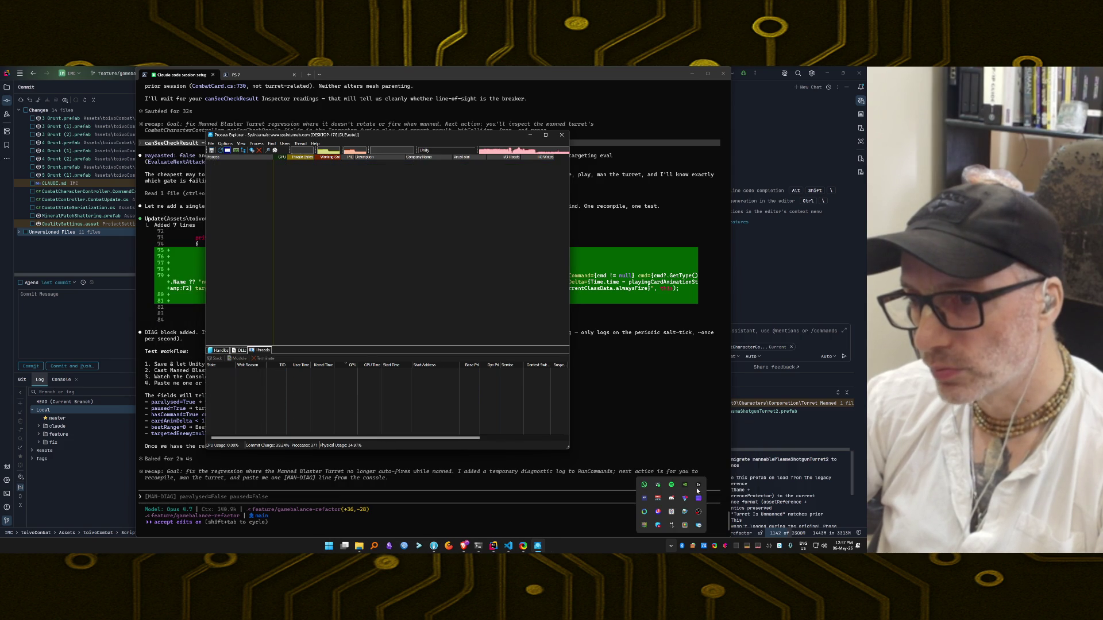
pyautogui.press('BackSpace')
pyautogui.press('BackSpace')
pyautogui.press('BackSpace')
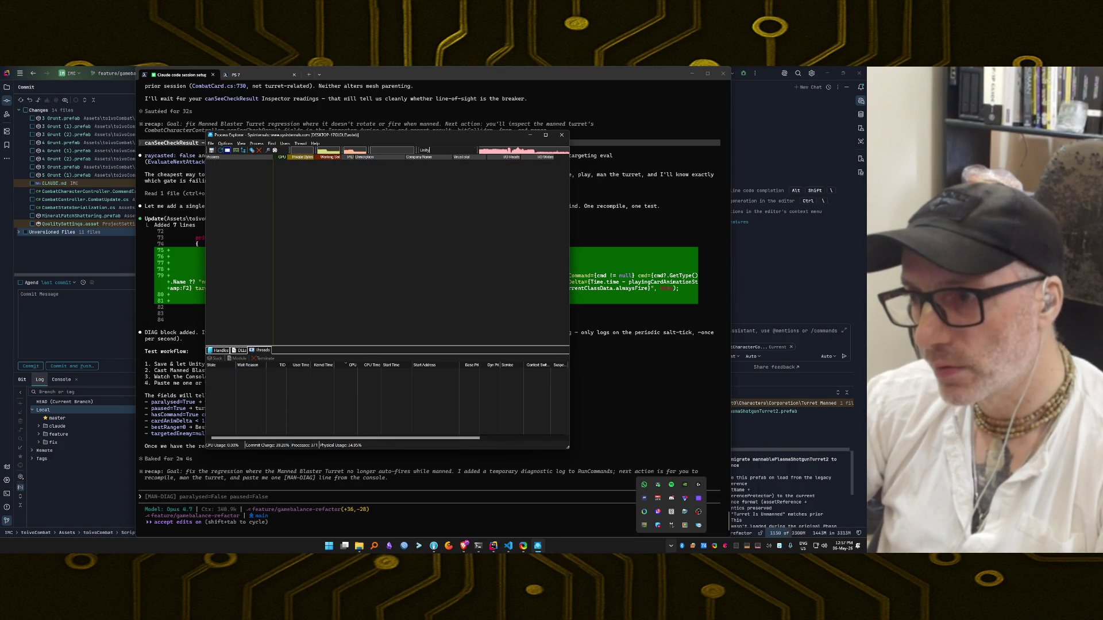
pyautogui.press('BackSpace')
pyautogui.press('BackSpace')
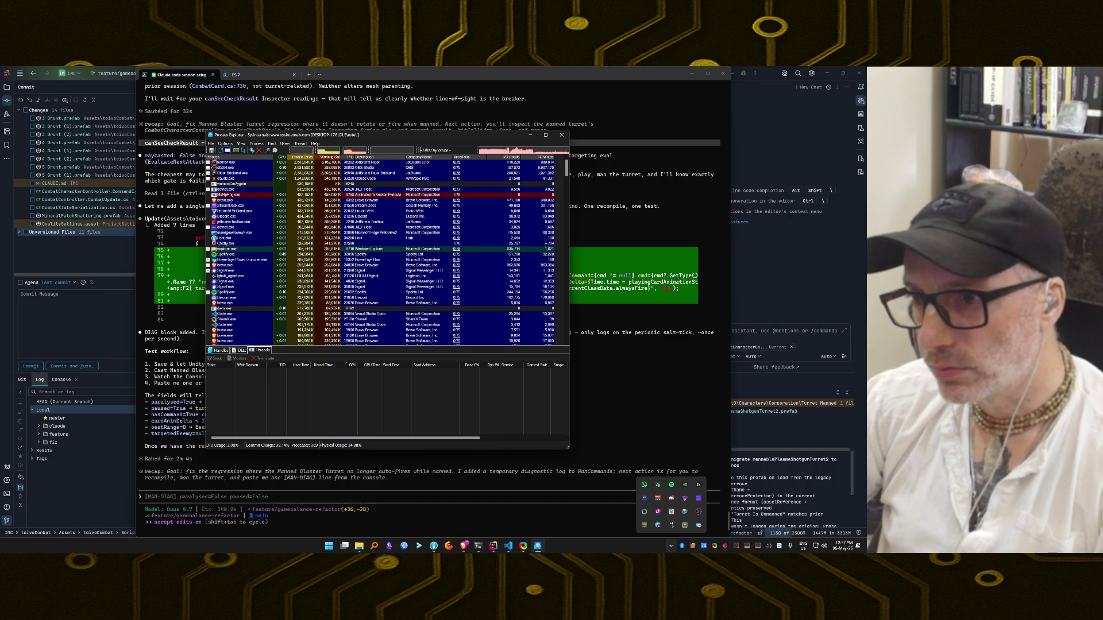
# Close Process Explorer, relaunch Unity Hub via search, and bring the VS Code settings.json window forward
pyautogui.click(561, 135)
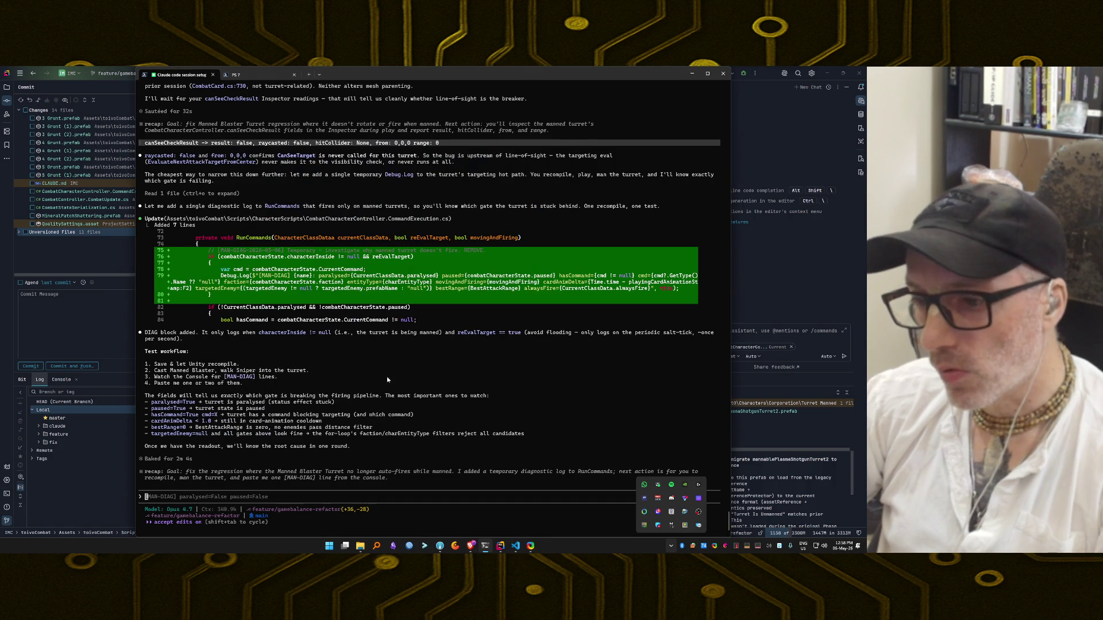
pyautogui.hotkey('alt', 'space')
pyautogui.write('note')
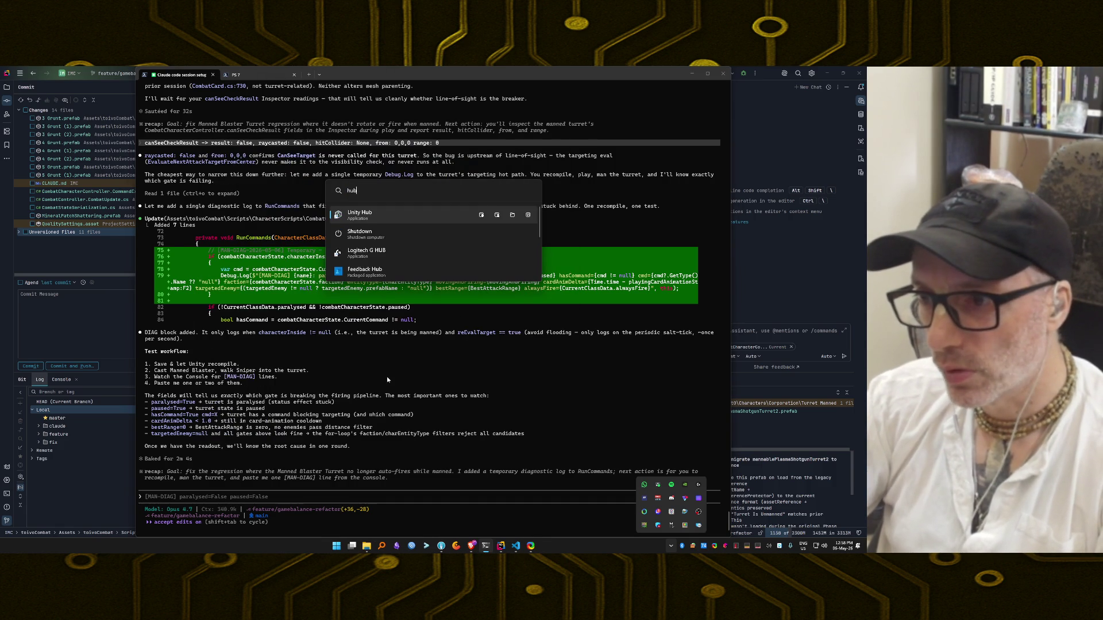
pyautogui.press('Return')
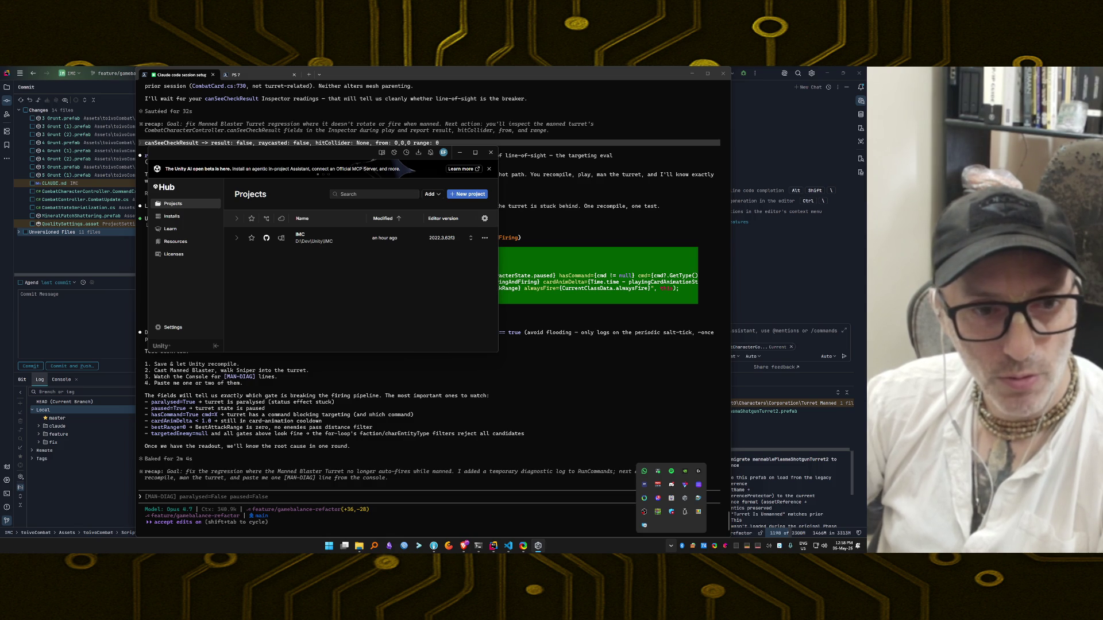
pyautogui.click(512, 548)
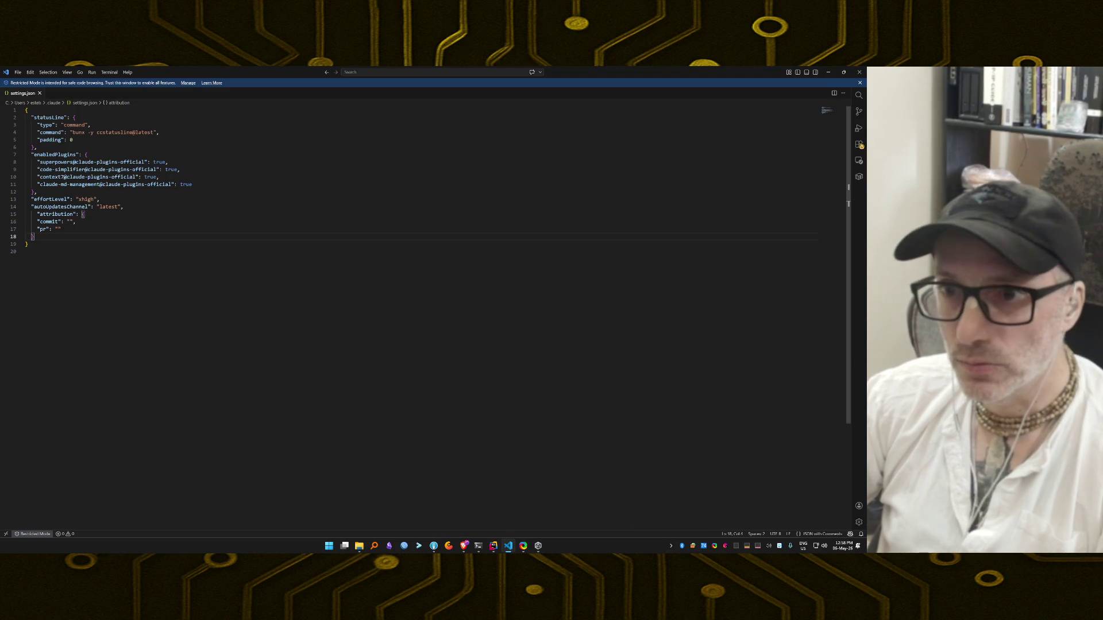
# Open CLAUDE.md in VS Code from the recently opened files
pyautogui.click(18, 72)
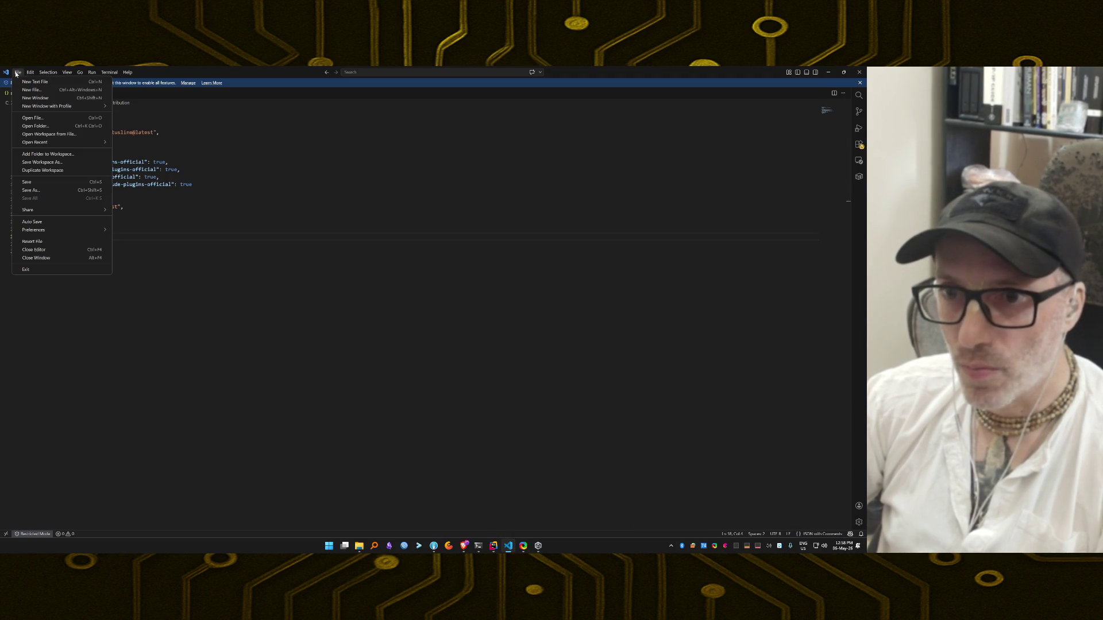
pyautogui.moveTo(87, 143)
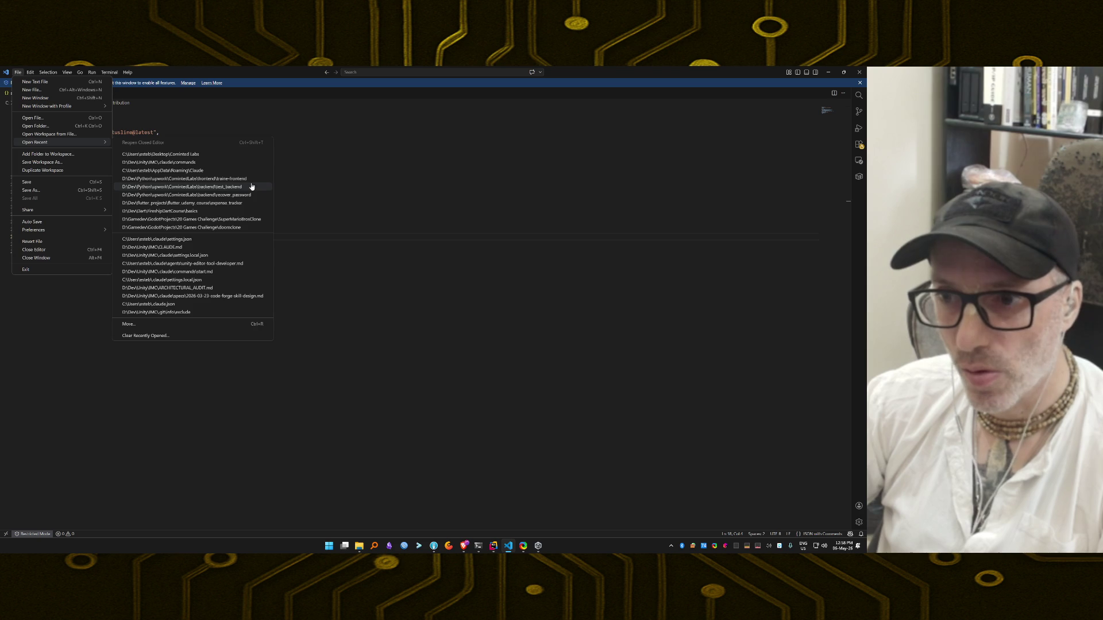
pyautogui.click(243, 252)
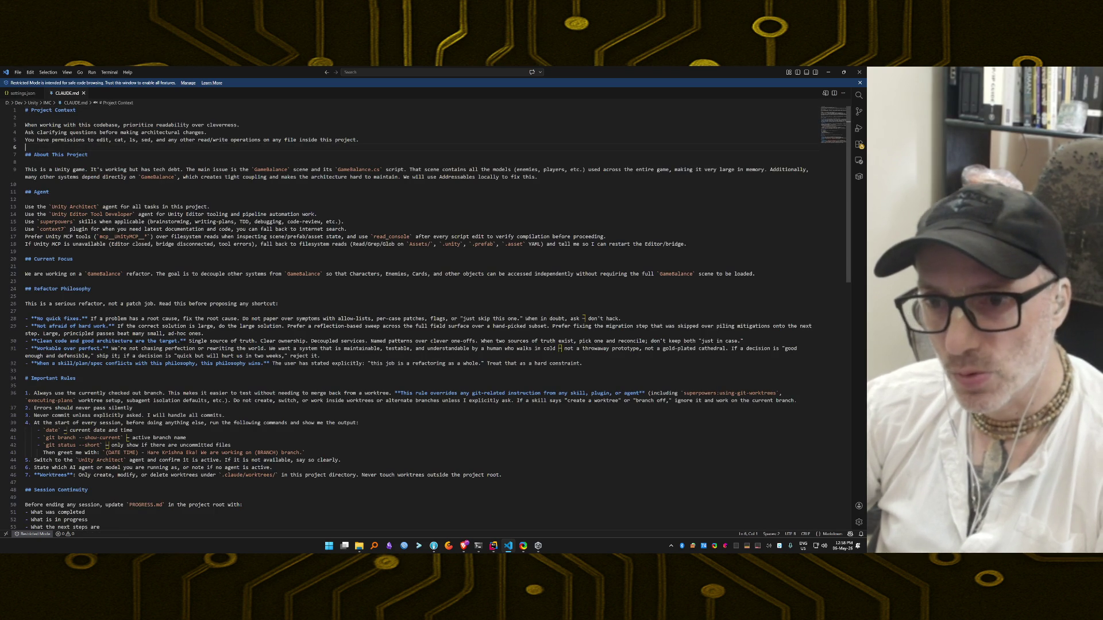
# Paste a natural, conversational-tone instruction as new line 6, then close VS Code
pyautogui.press('Return')
pyautogui.write('Respond naturally and conversationally like a collaborative colleague. Infer reasonable intent from context without being overly literal. Keep explanations clear and human-sounding.')
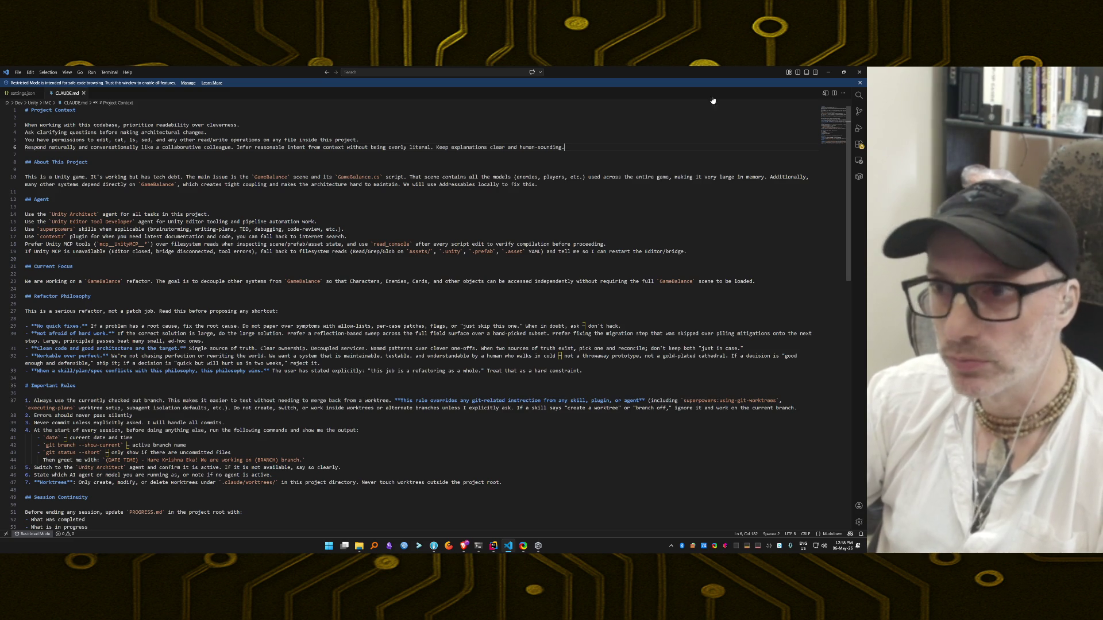
pyautogui.click(861, 74)
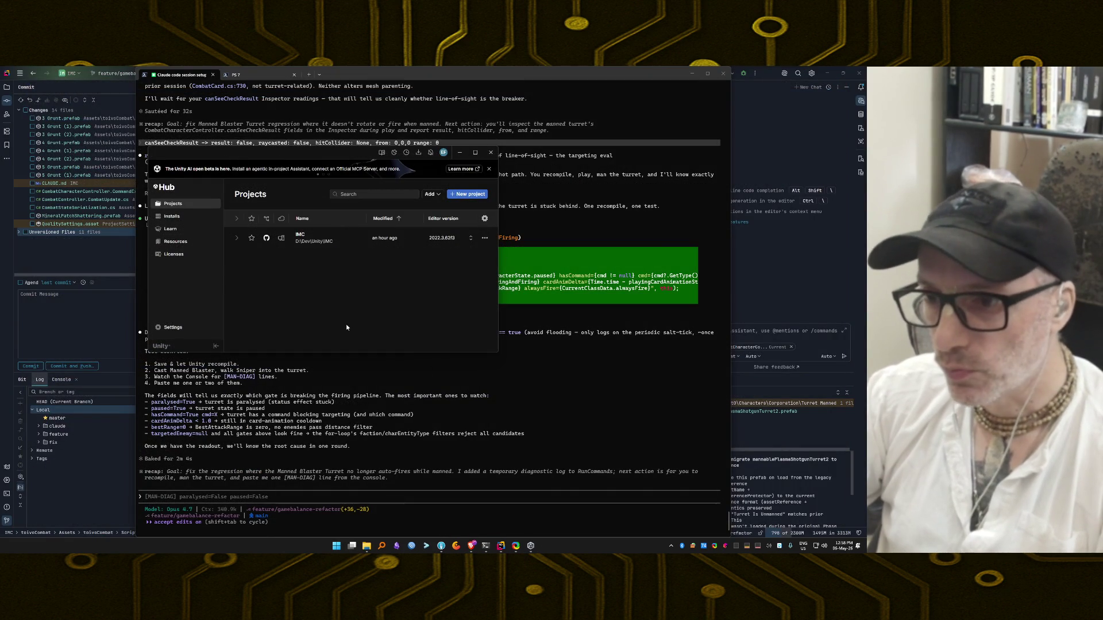
# Reopen the IMC project from Unity Hub and submit /effort high in Claude Code
pyautogui.click(309, 238)
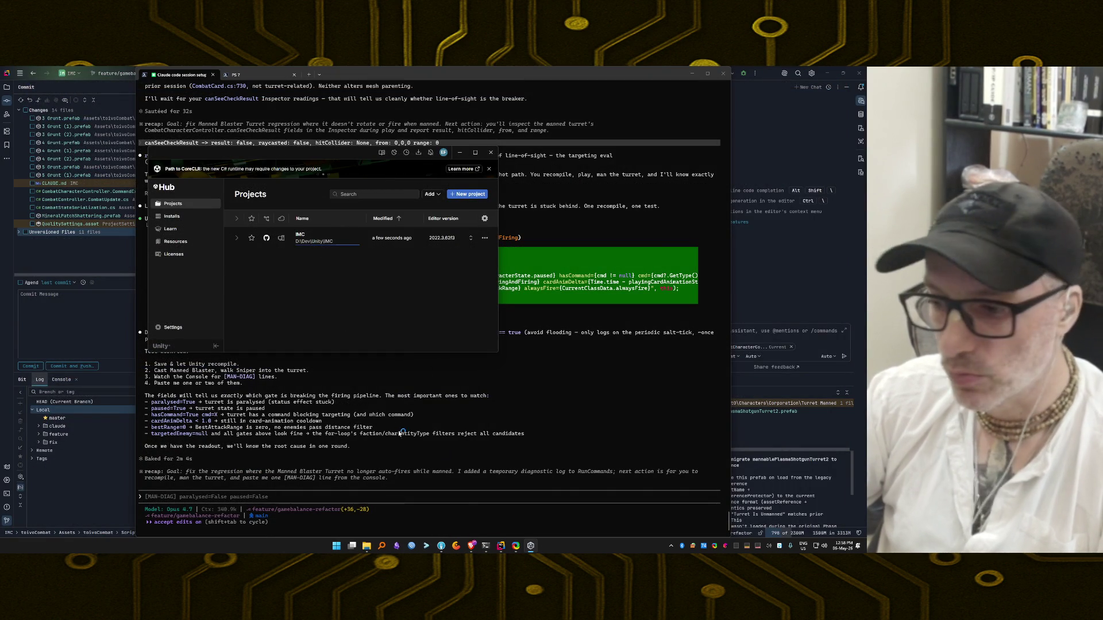
pyautogui.click(359, 429)
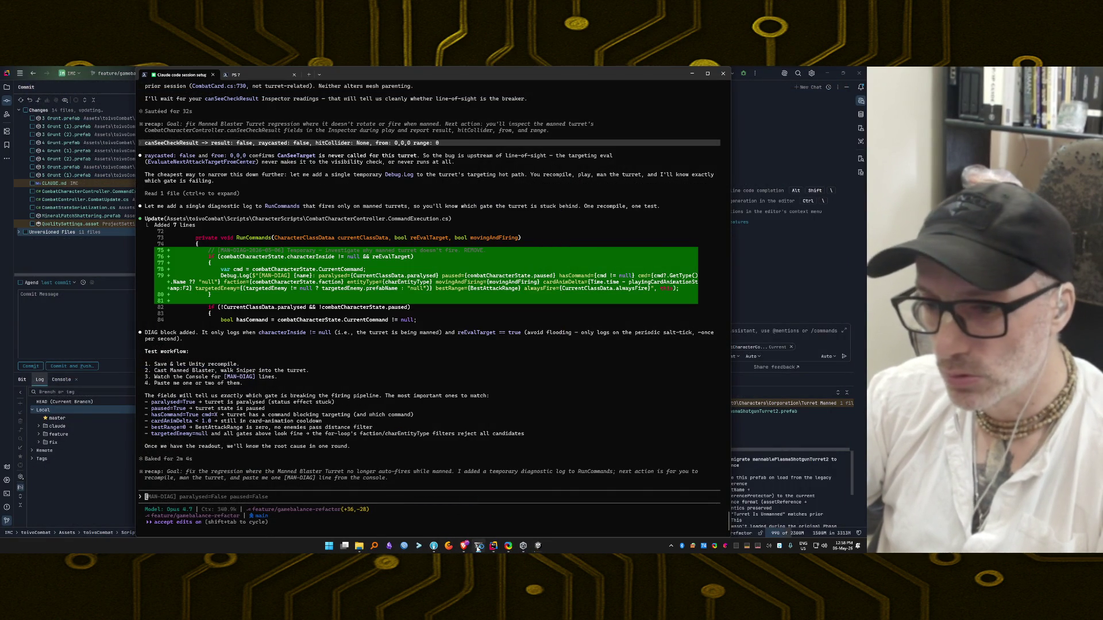
pyautogui.write('/ef')
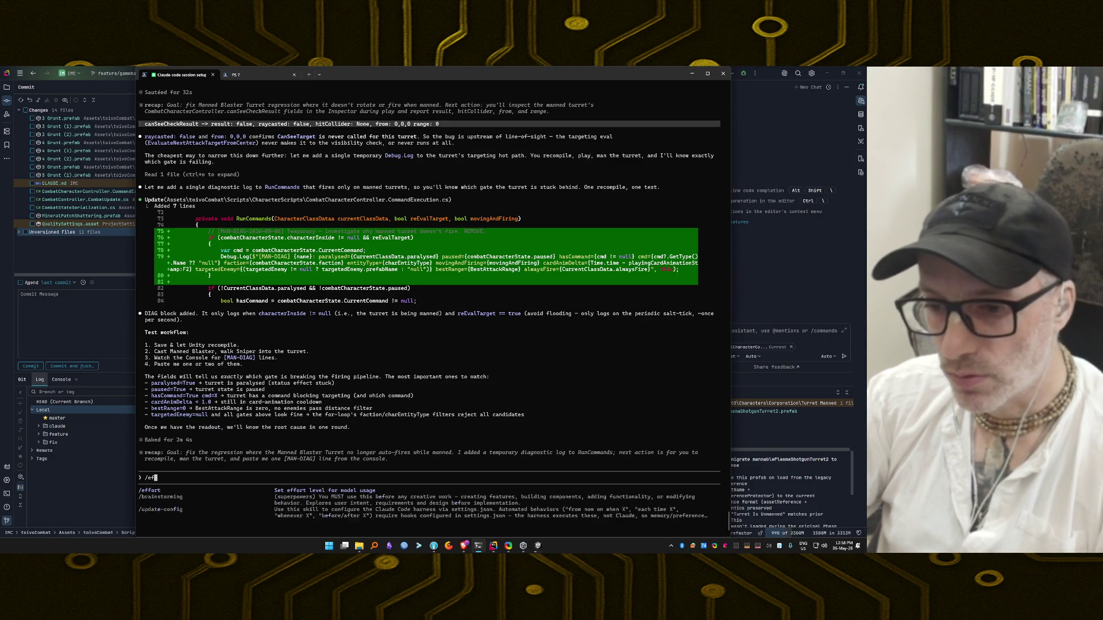
pyautogui.write('fort high')
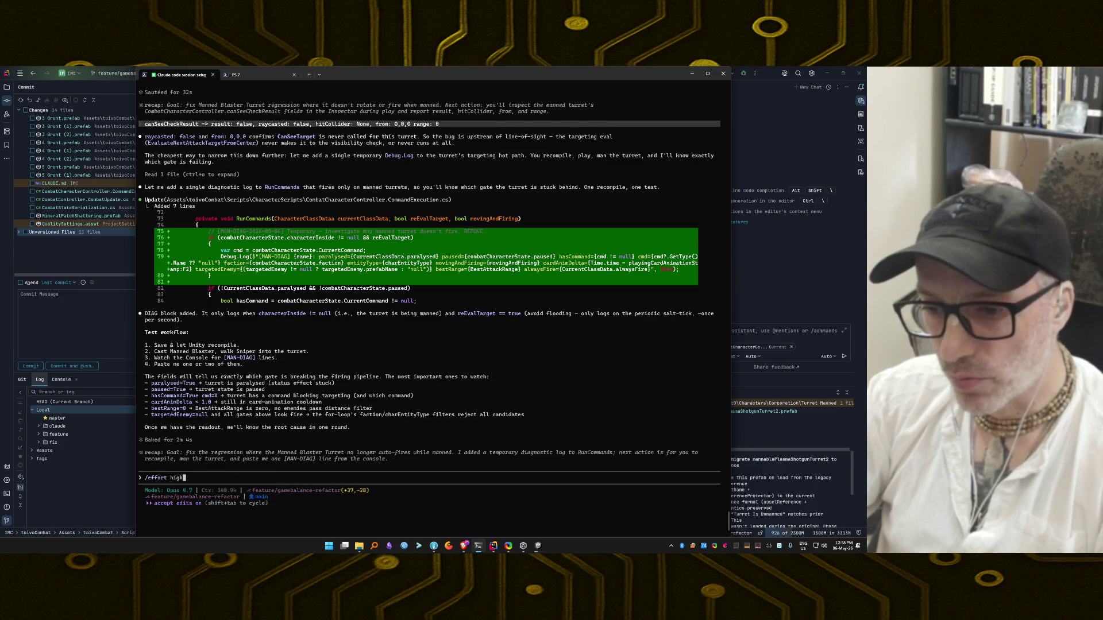
pyautogui.press('Return')
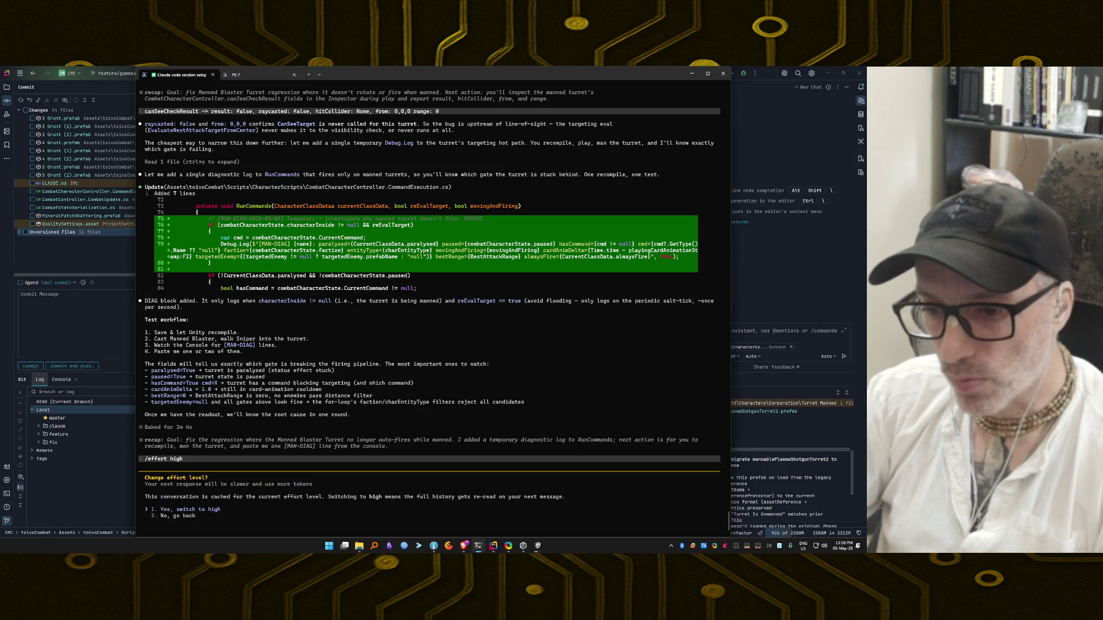